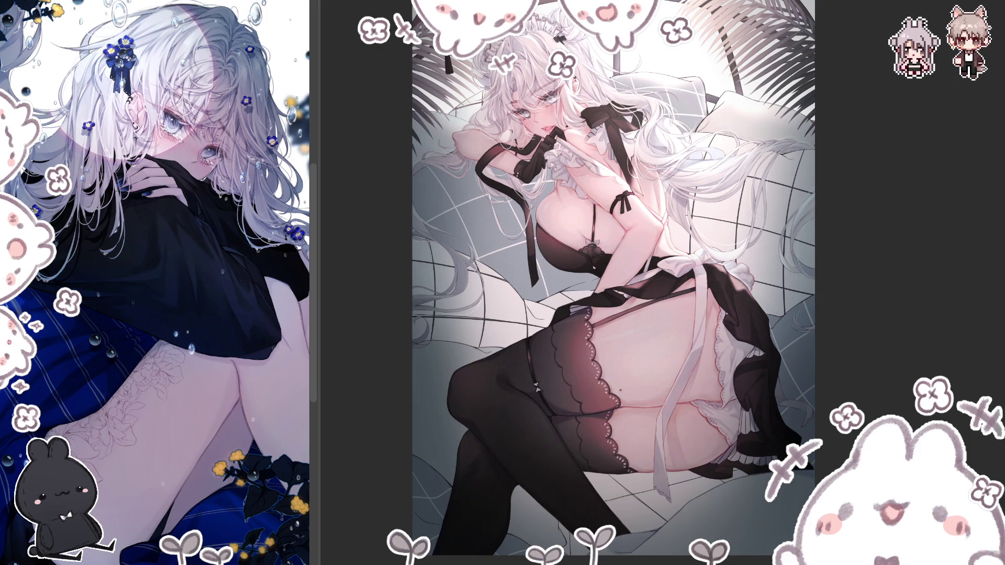
Step: Mirror the maid illustration horizontally to check proportions, then restore its normal orientation
key(h)
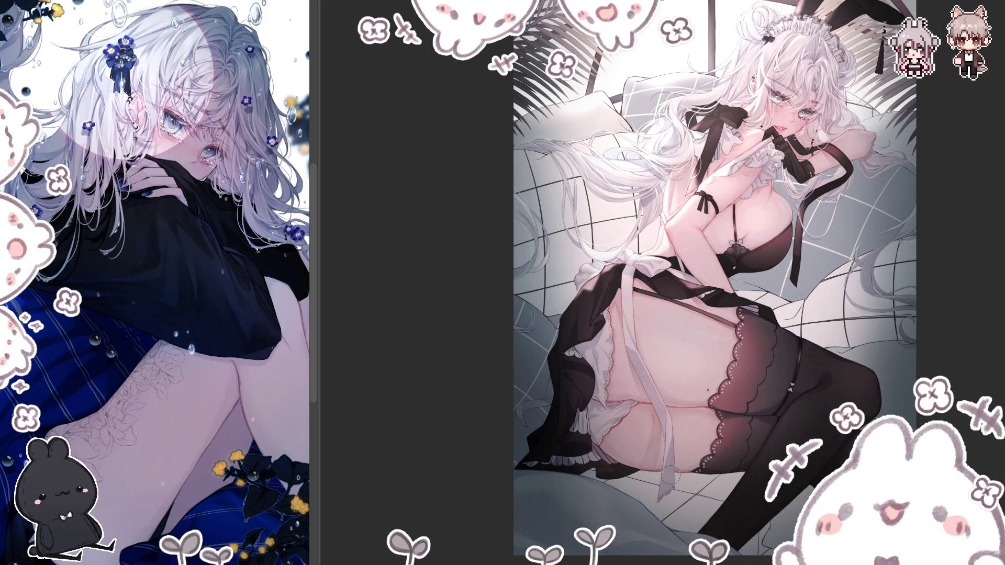
key(h)
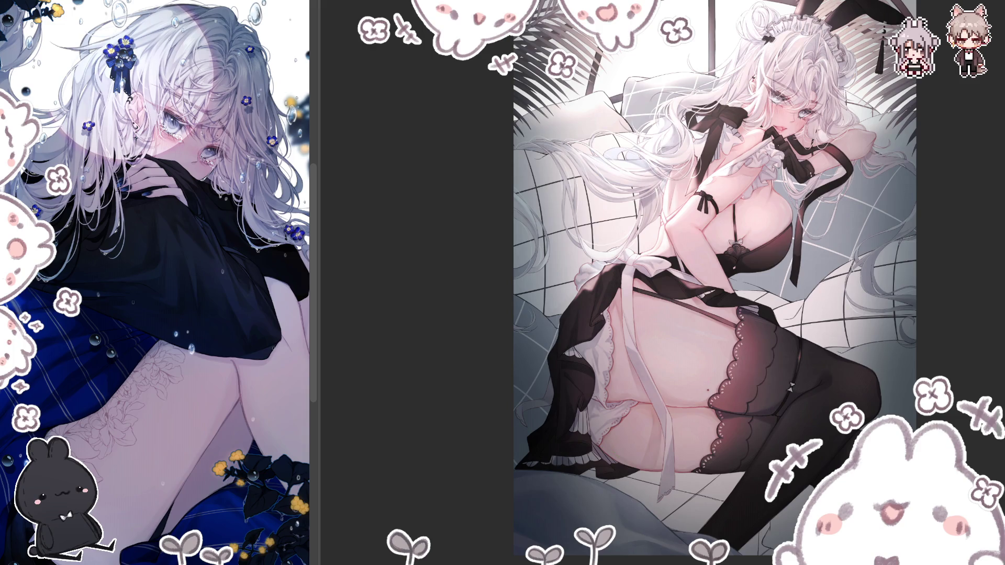
key(m)
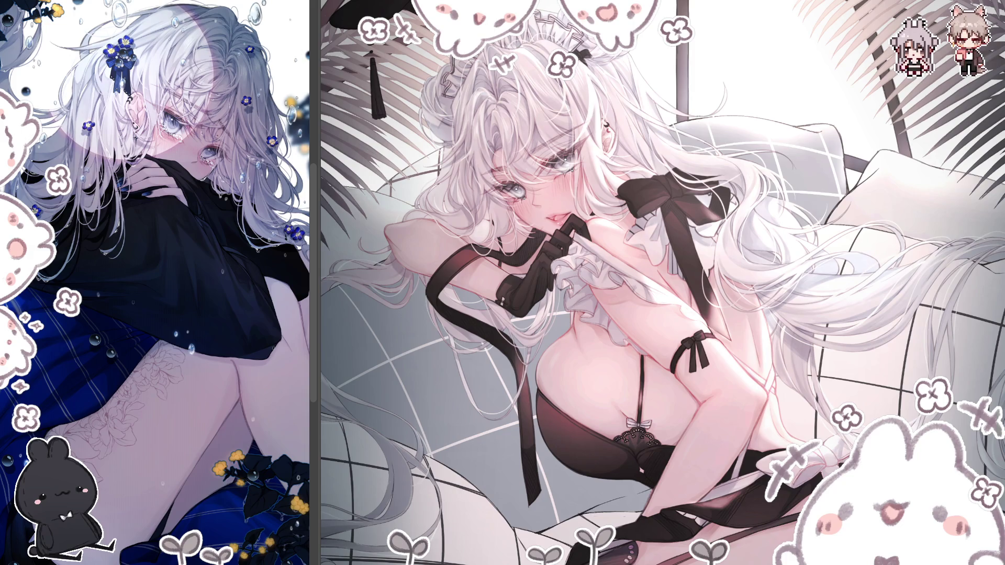
Step: Nudge the selected eye slightly up and left, apply the transform and deselect
drag(496, 172, 533, 198)
click(570, 218)
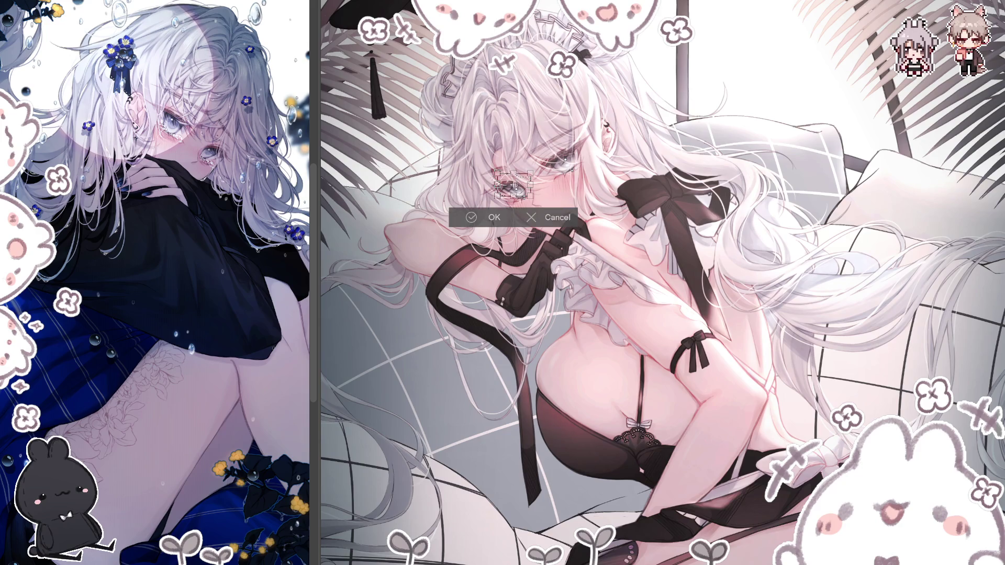
drag(525, 186, 521, 184)
key(Return)
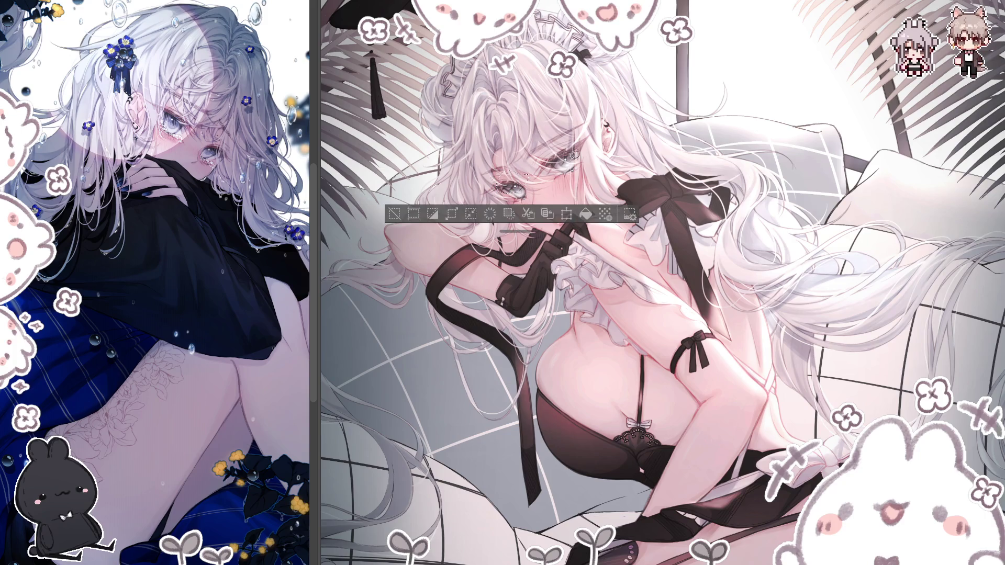
key(ctrl+d)
Step: Select a larger area around the other eye, transform it and deselect
drag(531, 115, 632, 206)
key(ctrl+t)
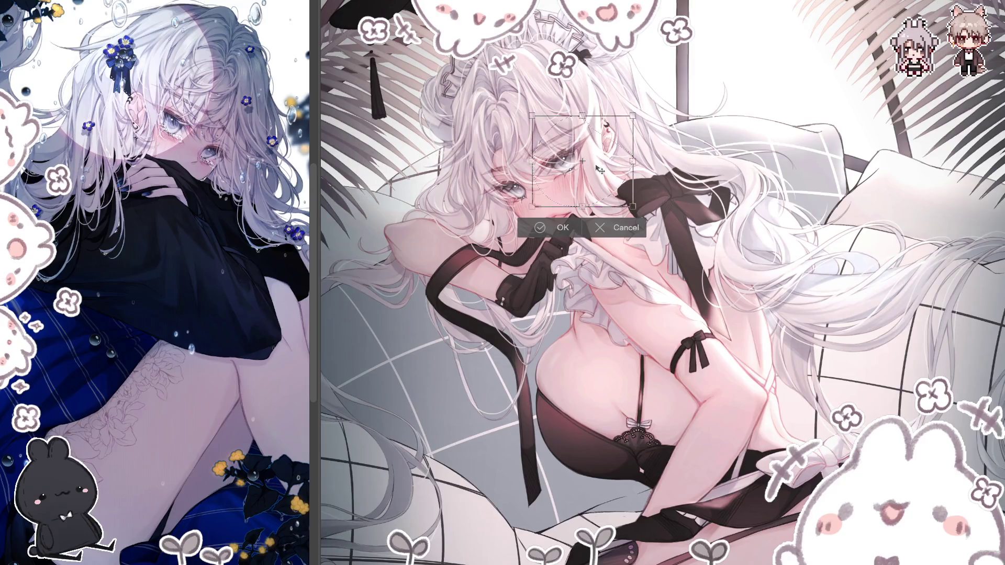
click(564, 228)
key(ctrl+d)
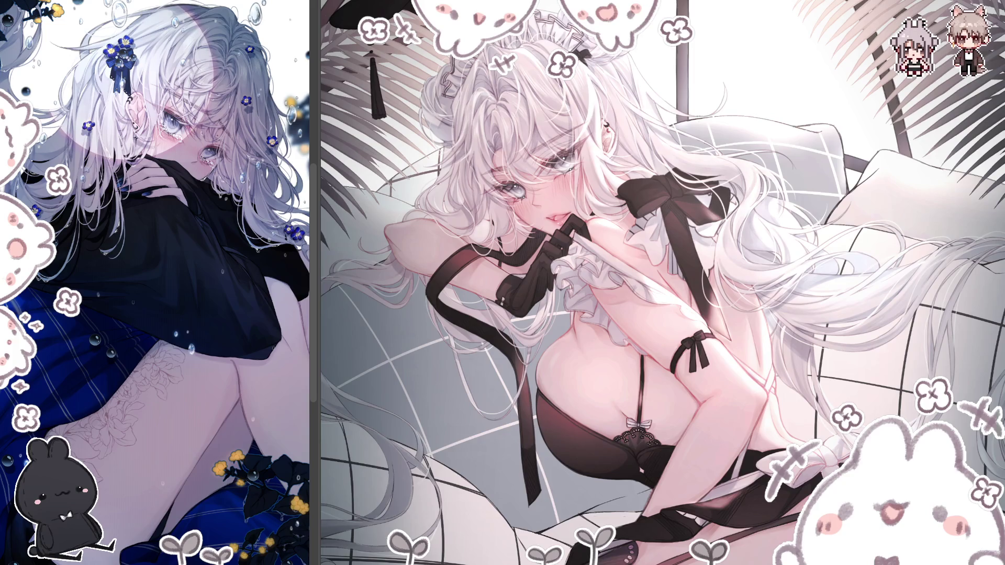
Step: Mirror the canvas view and refine the eye's size and position once more
key(h)
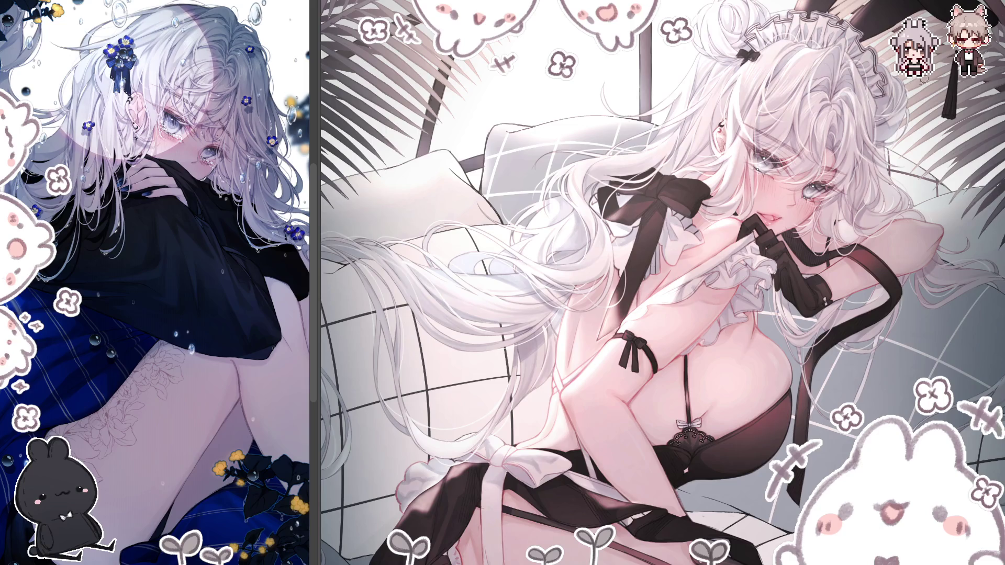
scroll(681, 219, up, 3)
drag(684, 212, 691, 215)
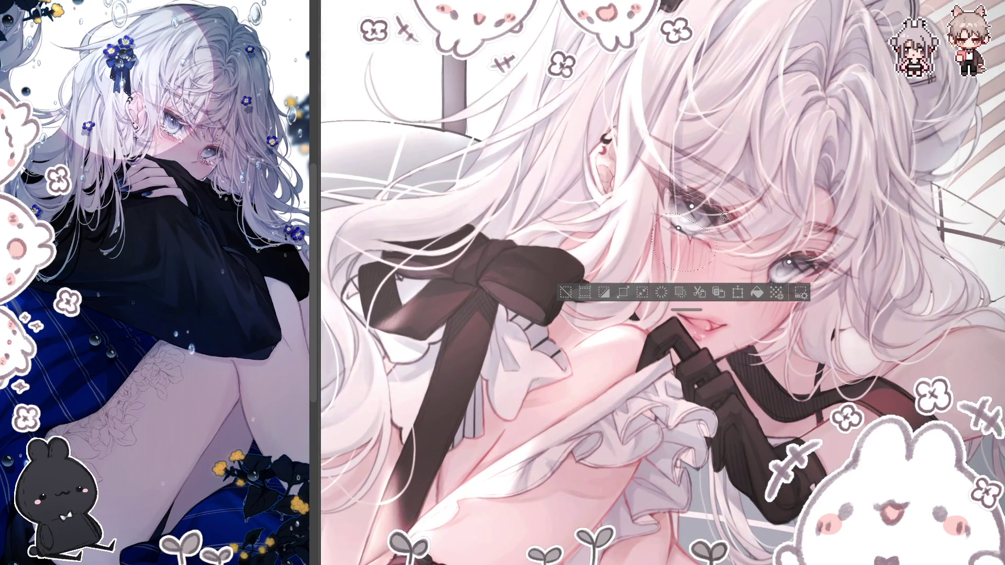
click(737, 292)
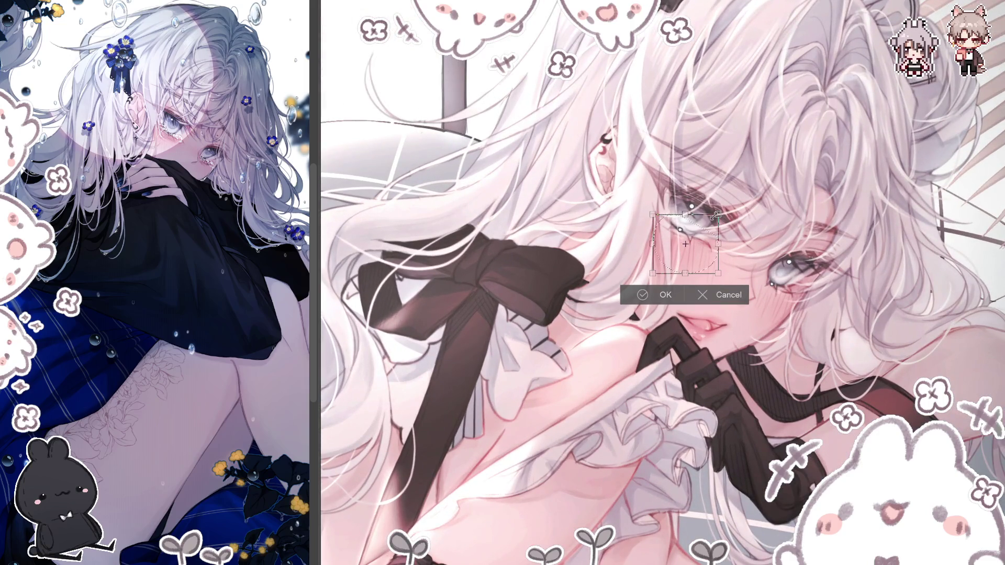
click(643, 295)
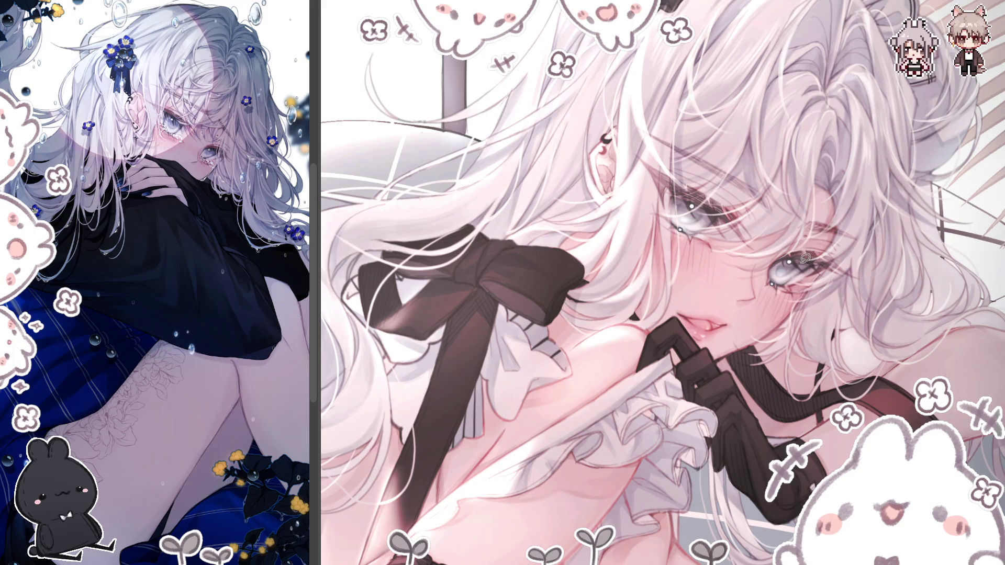
scroll(806, 257, down, 3)
scroll(806, 259, down, 2)
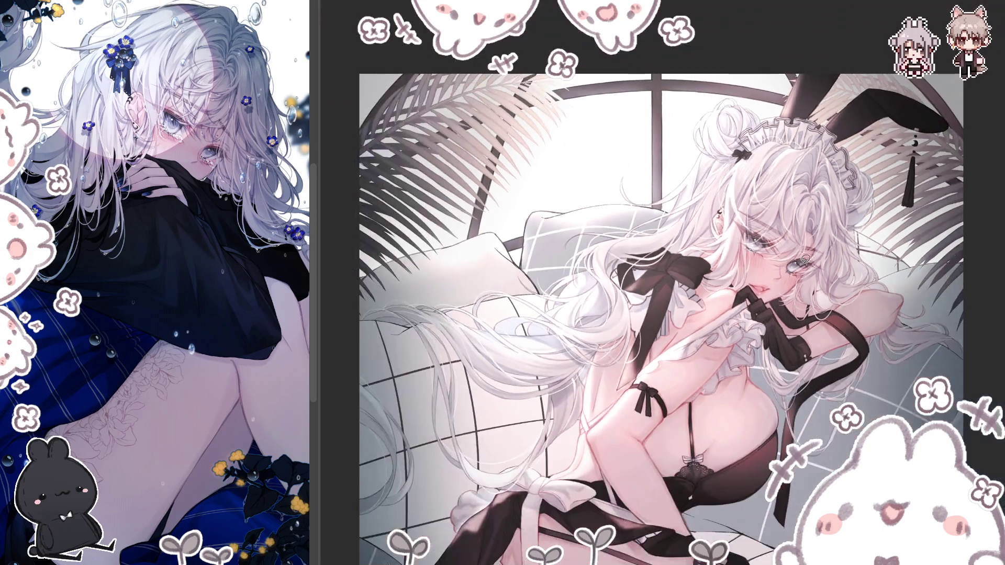
Step: Zoom out to the whole maid illustration and flip it horizontally to check balance
scroll(661, 283, down, 2)
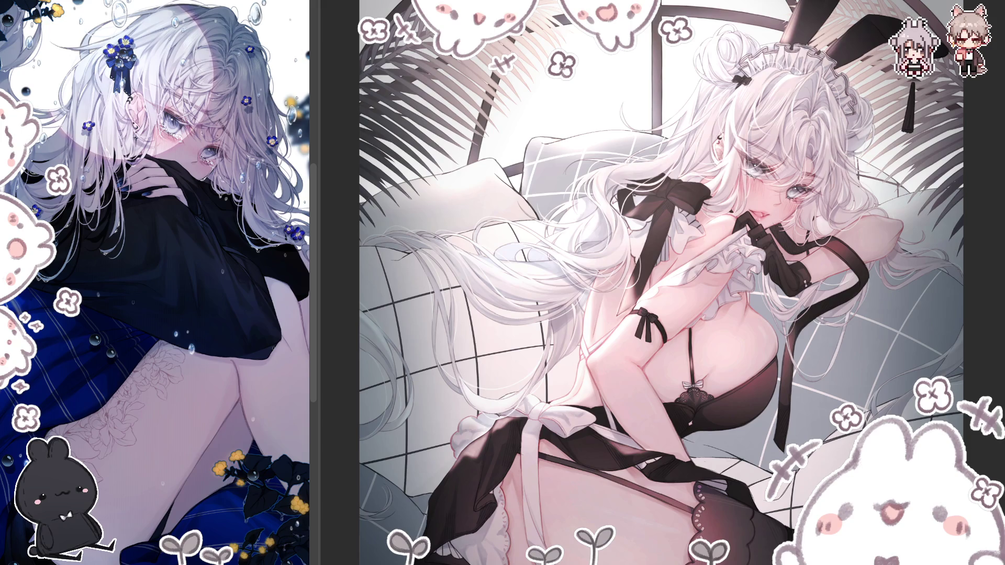
key(m)
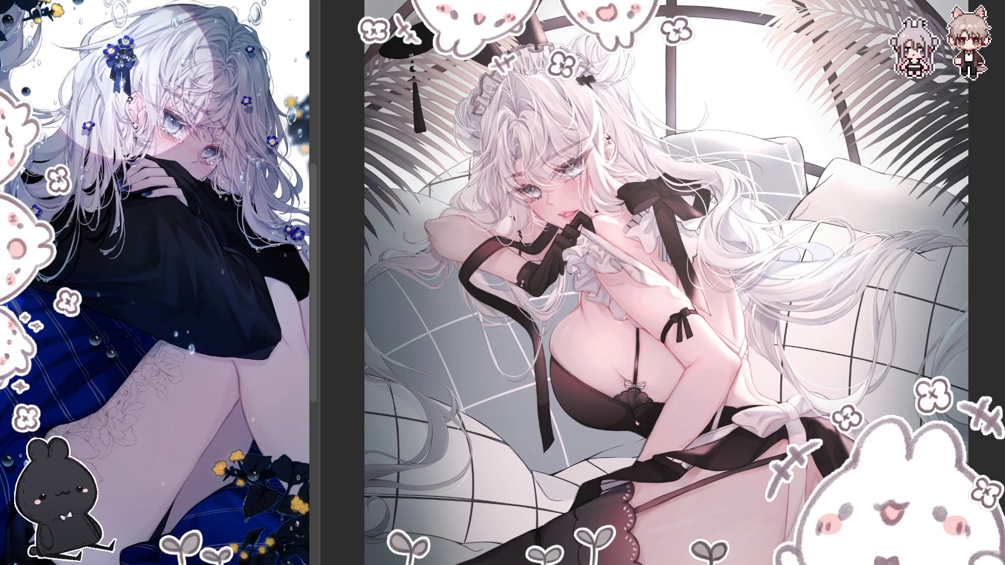
Step: Restore the unmirrored canvas view and pan toward the right side of the artwork
key(h)
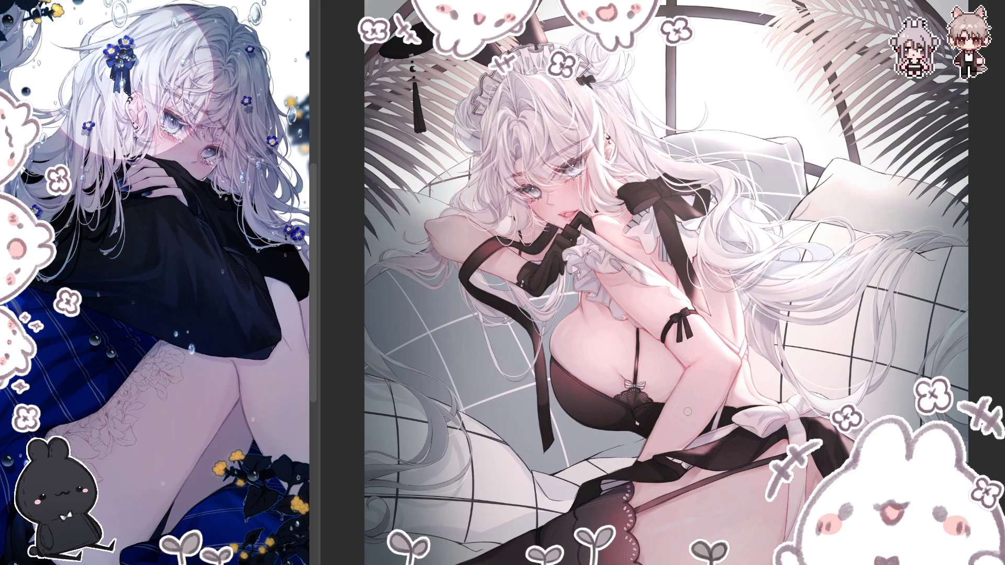
drag(688, 412, 599, 412)
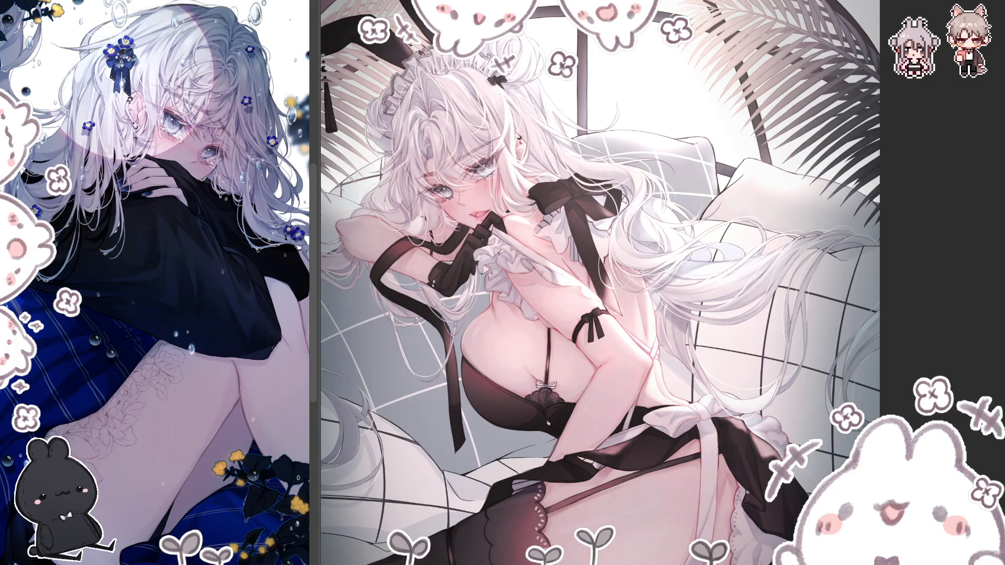
Step: Mirror the finished maid illustration left-to-right to check the composition's balance
key(m)
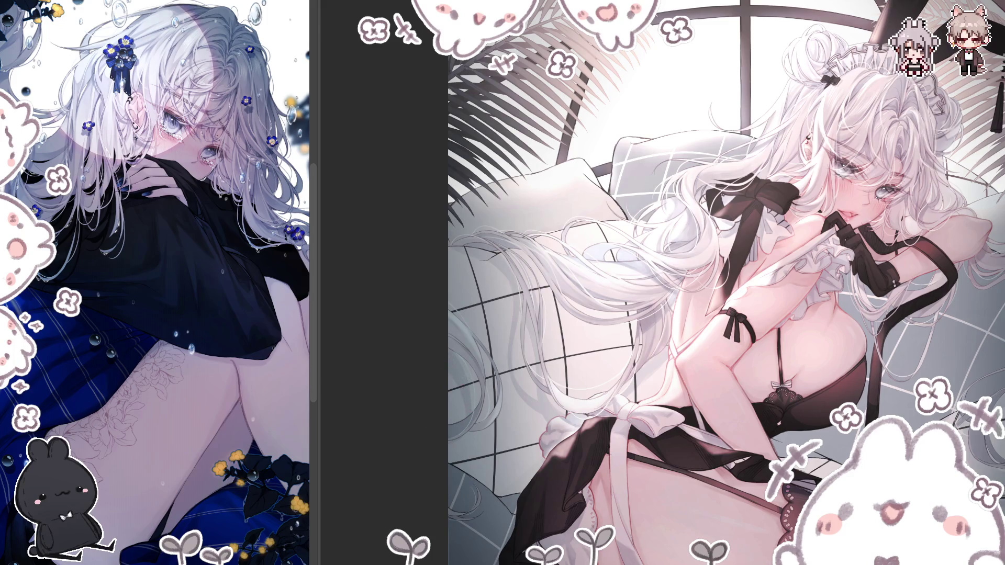
Step: Flip the maid illustration back to its normal, unmirrored orientation
key(h)
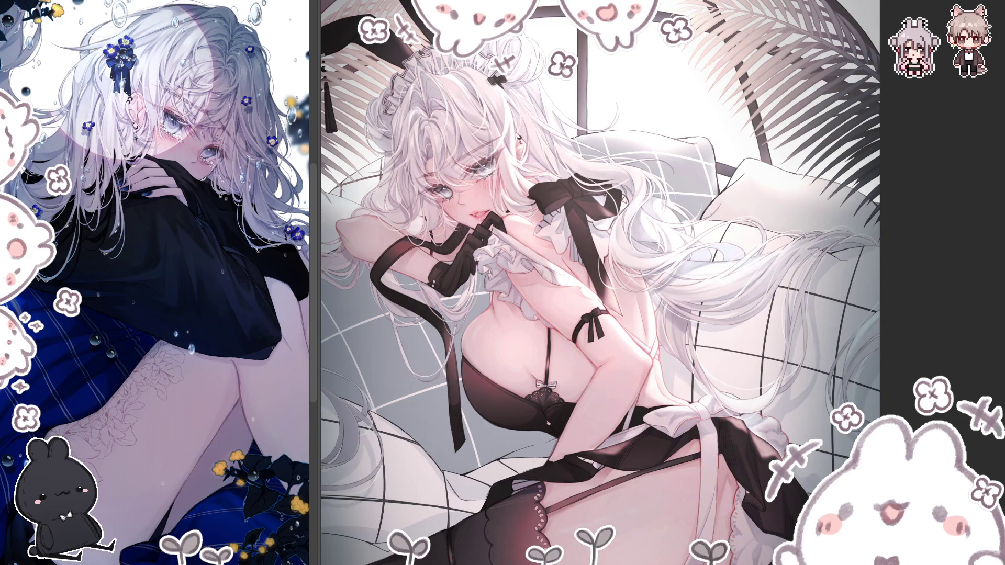
Step: Flip the canvas view horizontally to recheck the reclining maid's proportions
key(h)
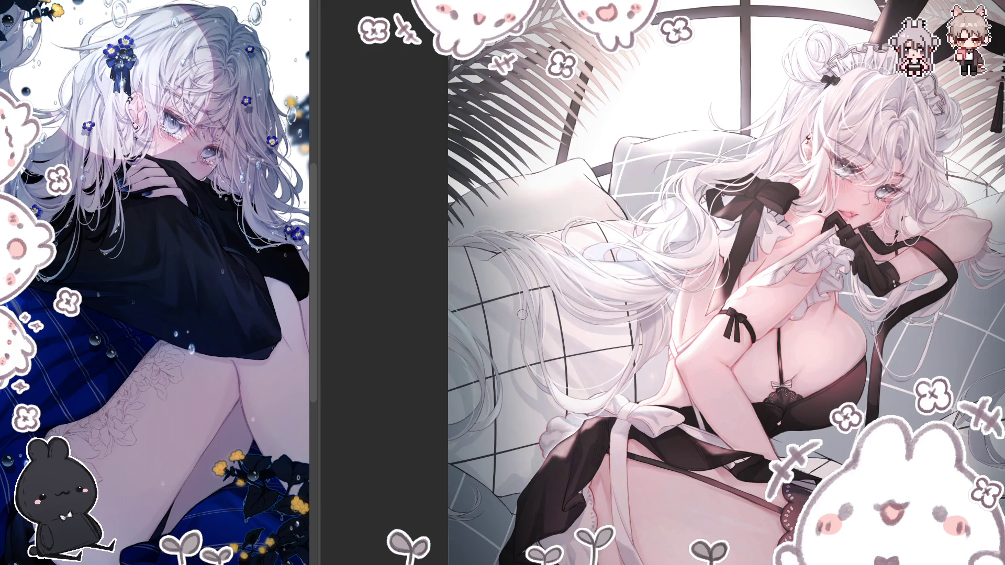
Step: Flip the canvas view back to its normal orientation
key(h)
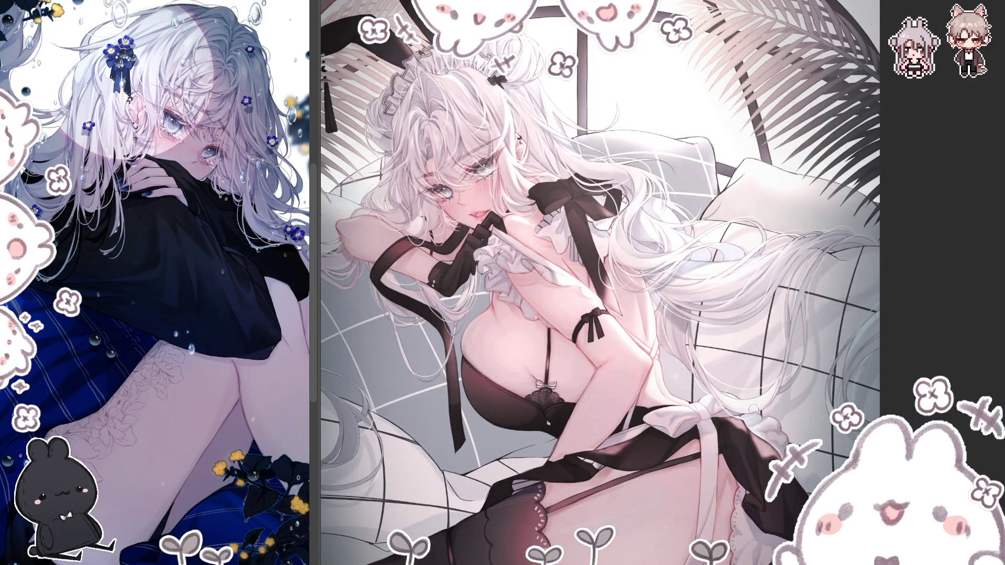
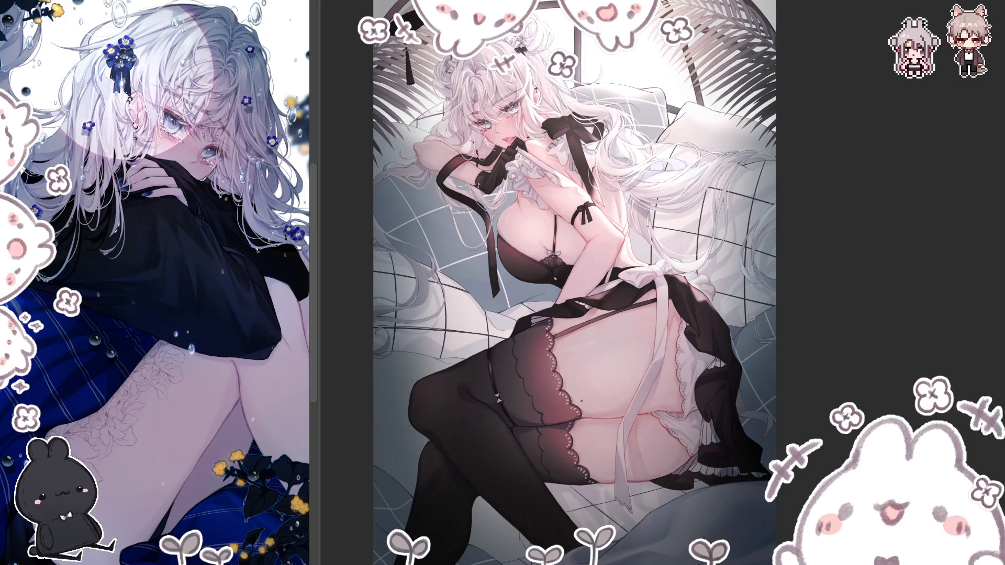
Step: Zoom in on the torso, apron and stockings, then mirror the view to check proportions
scroll(797, 236, up, 2)
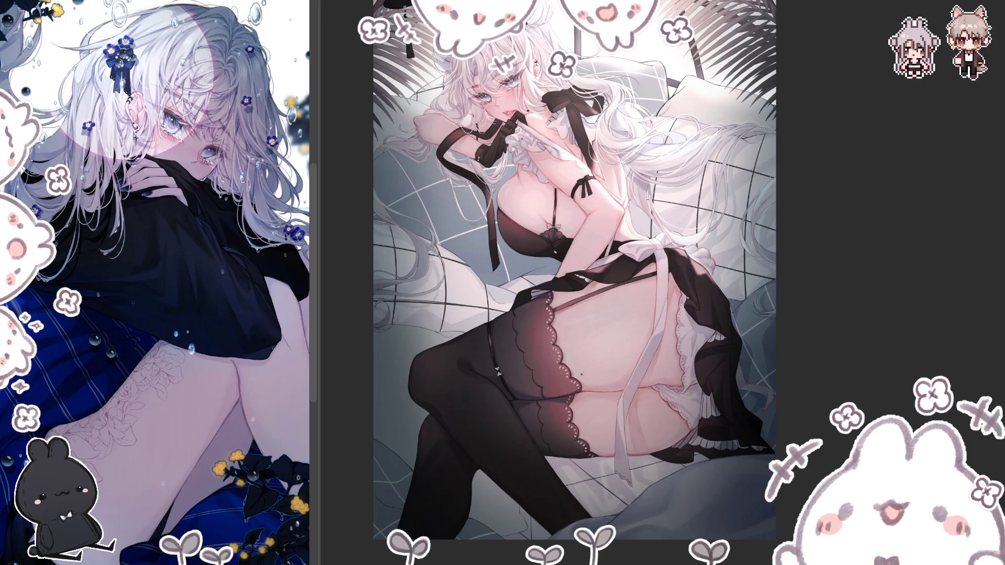
scroll(773, 359, up, 2)
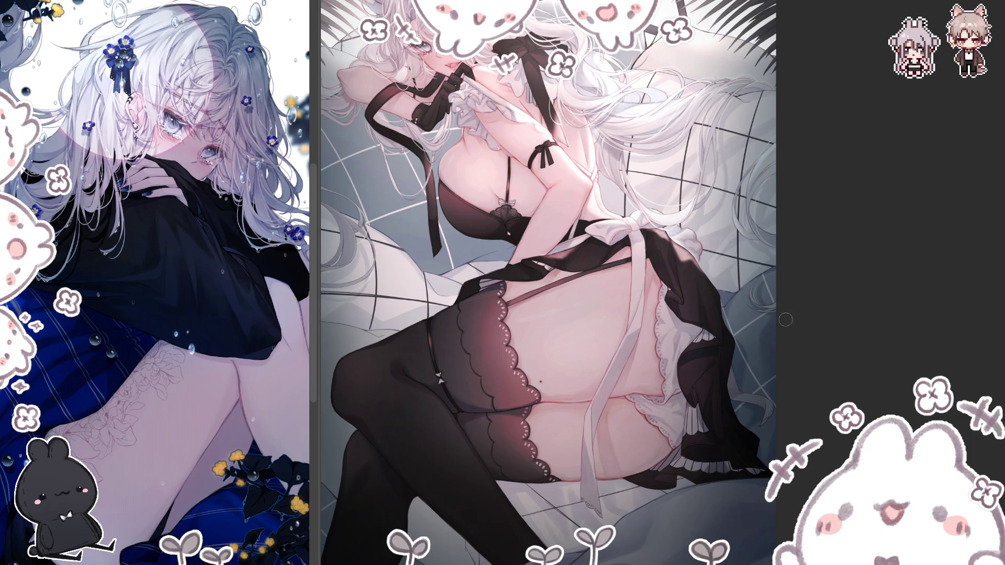
key(m)
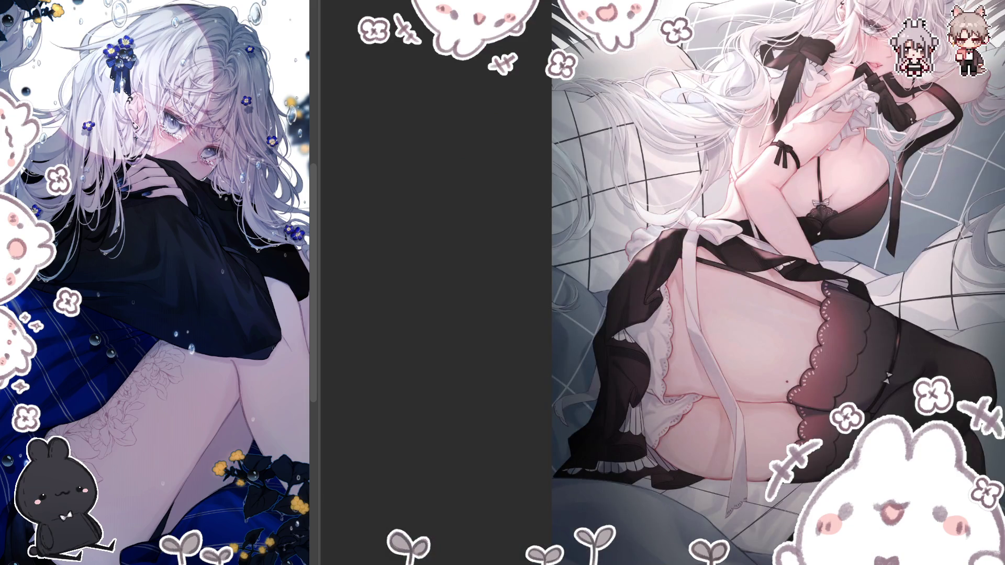
scroll(730, 282, right, 2)
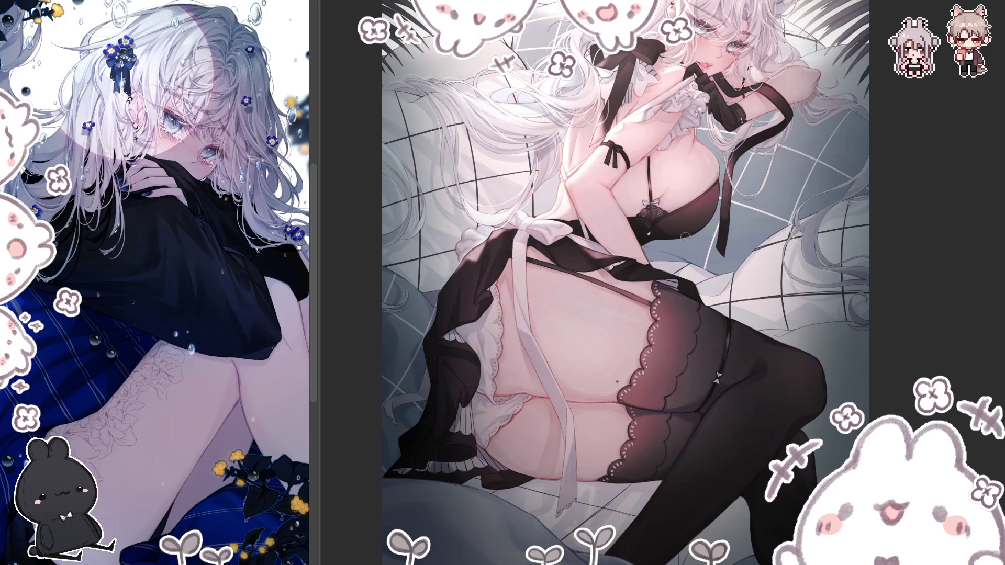
key(h)
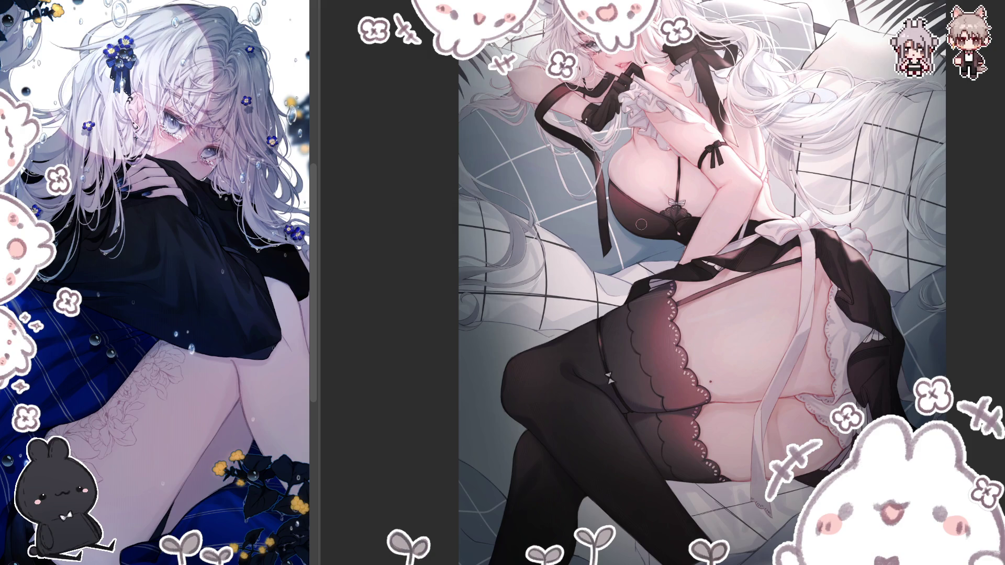
scroll(641, 225, up, 3)
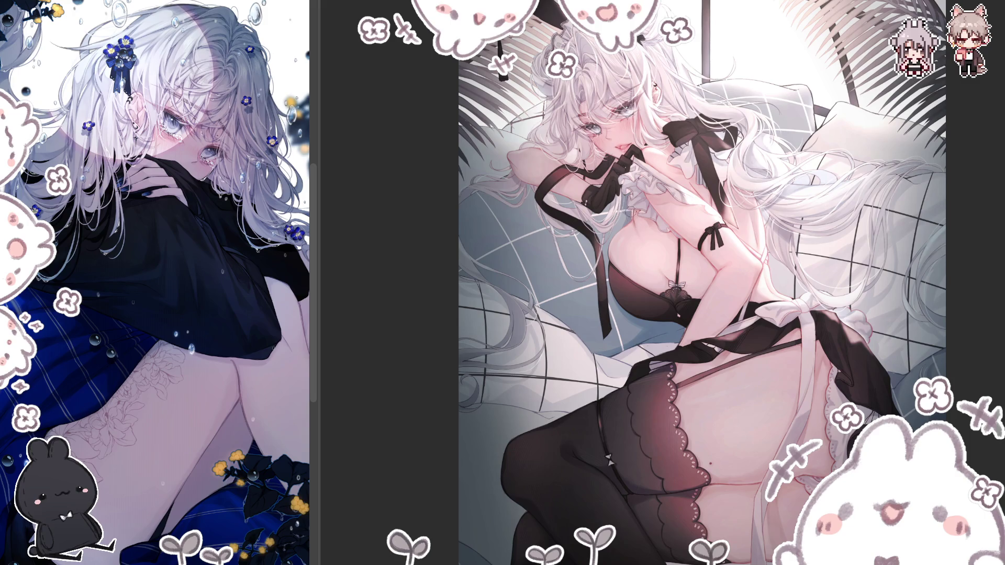
scroll(622, 149, up, 3)
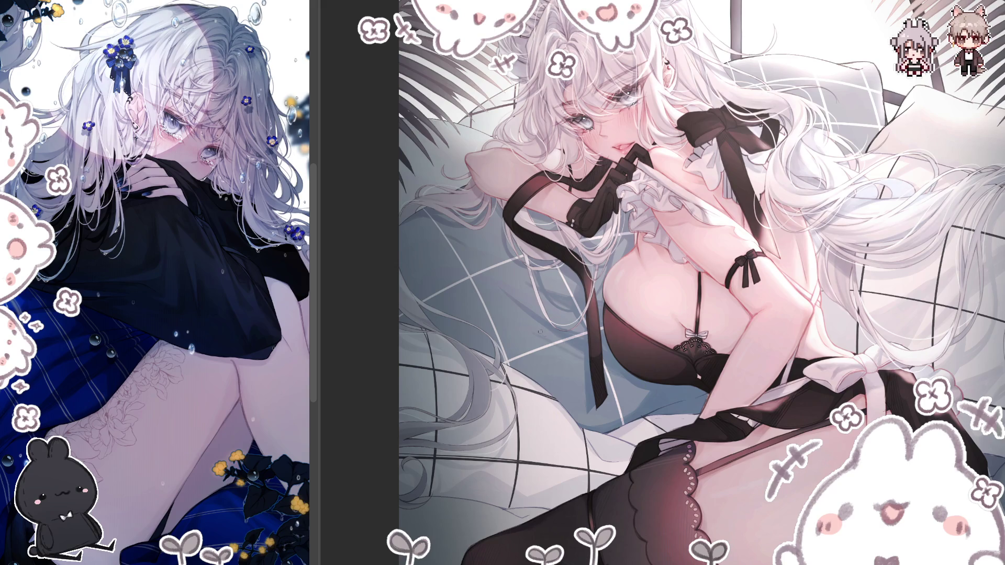
Step: Mirror the canvas view horizontally to check the drawing
key(h)
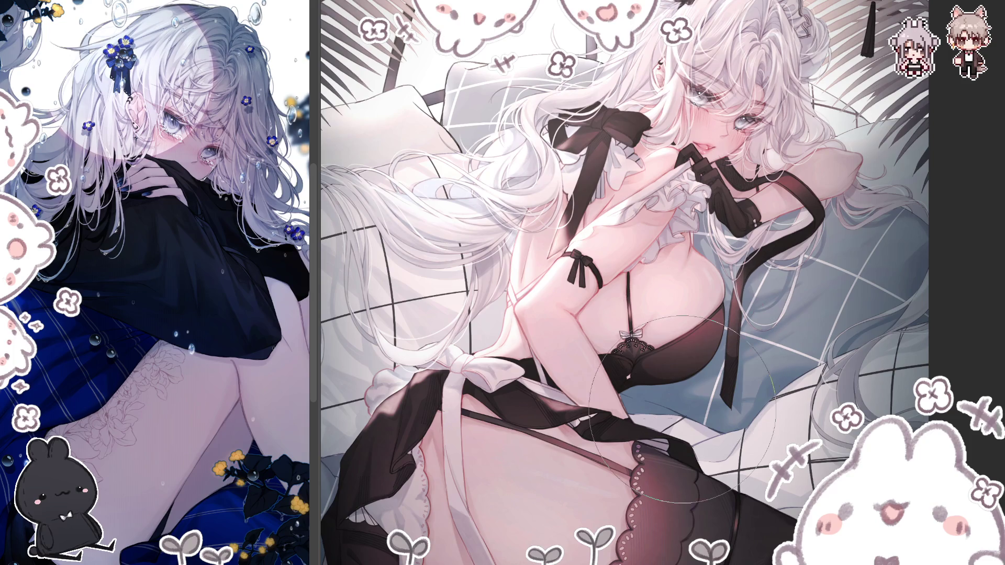
Step: Shrink the brush and mirror the canvas view to check the illustration
key(bracketleft)
key(bracketleft)
key(bracketleft)
key(bracketleft)
key(bracketleft)
key(bracketleft)
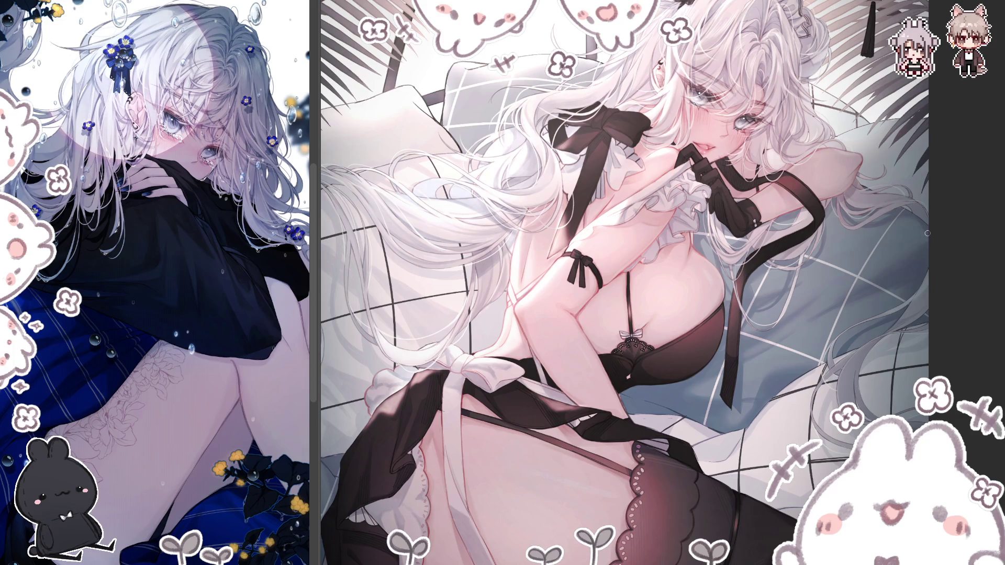
key(m)
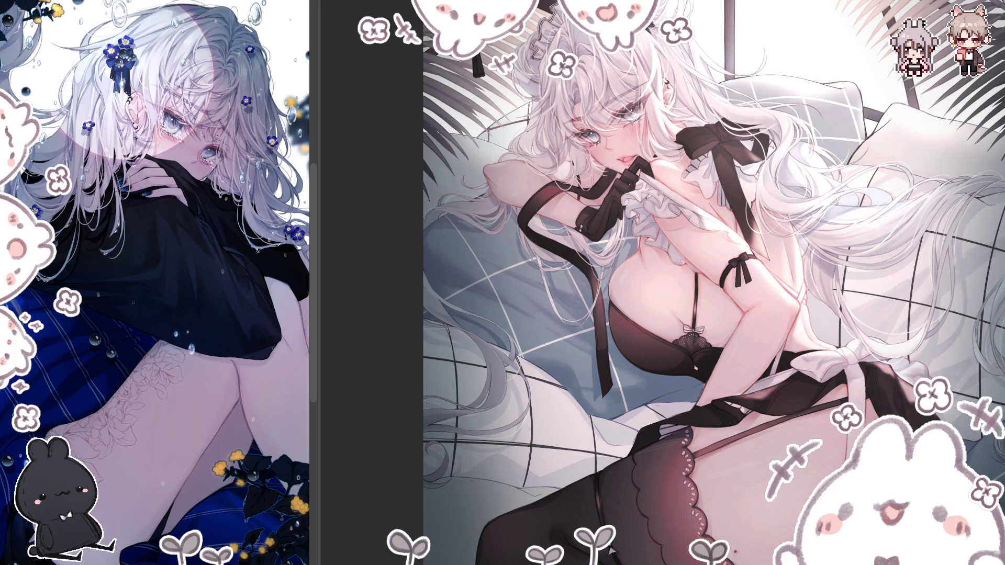
Step: Zoom out and unflip the view, then re-mirror it and zoom in to inspect the figure
key(ctrl+minus)
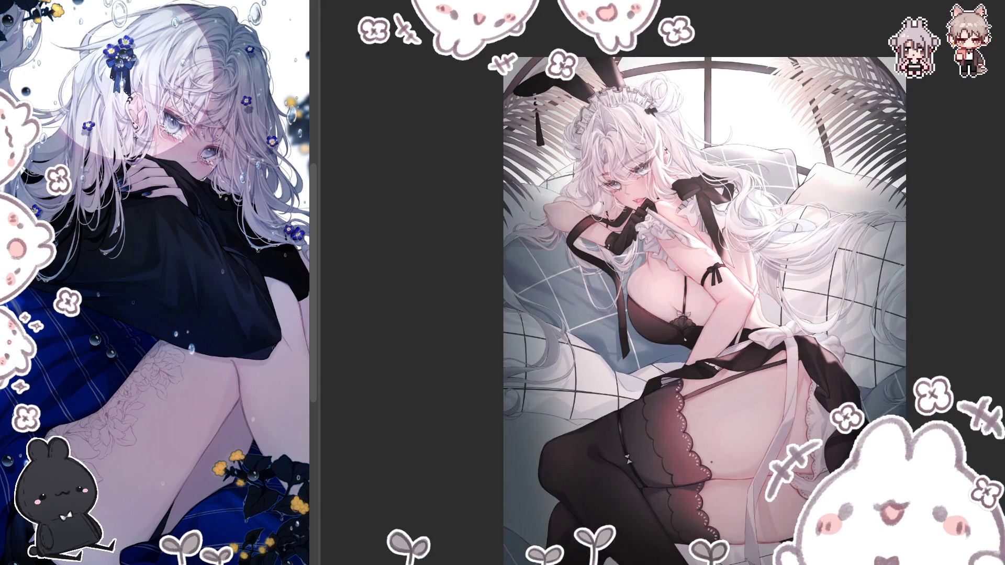
key(h)
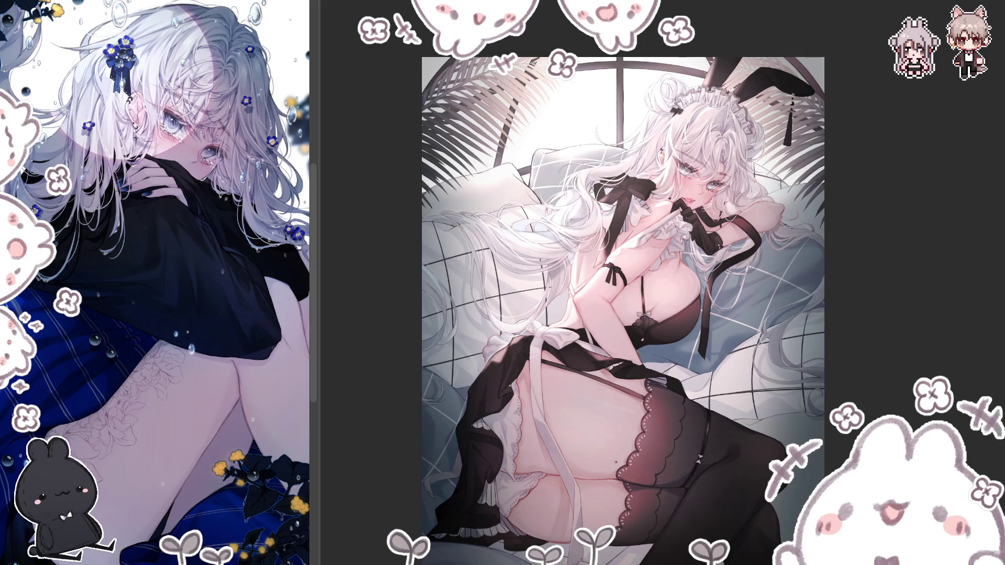
key(h)
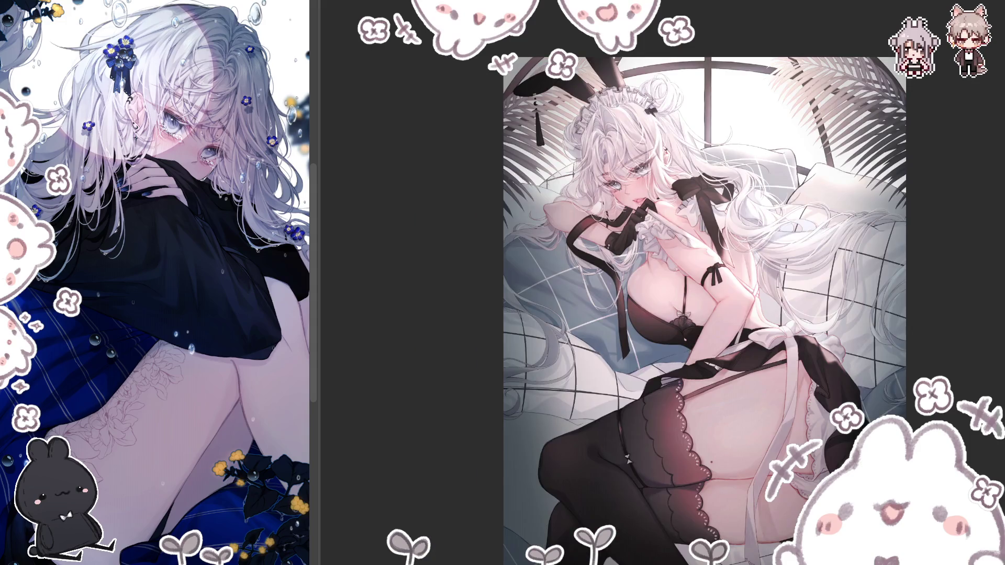
key(ctrl+plus)
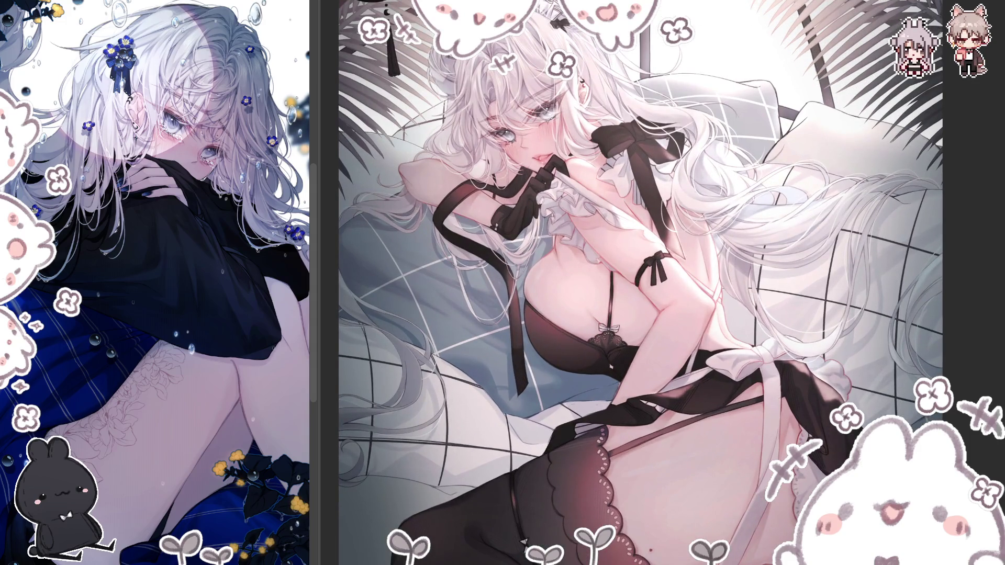
Step: Fit the whole illustration in the window and restore its unmirrored orientation
scroll(640, 283, down, 5)
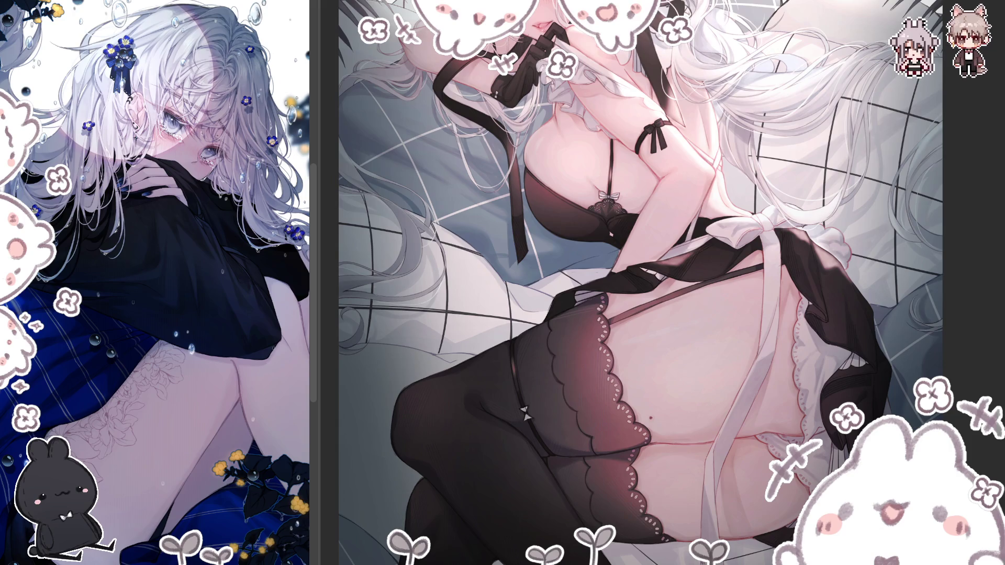
key(ctrl+0)
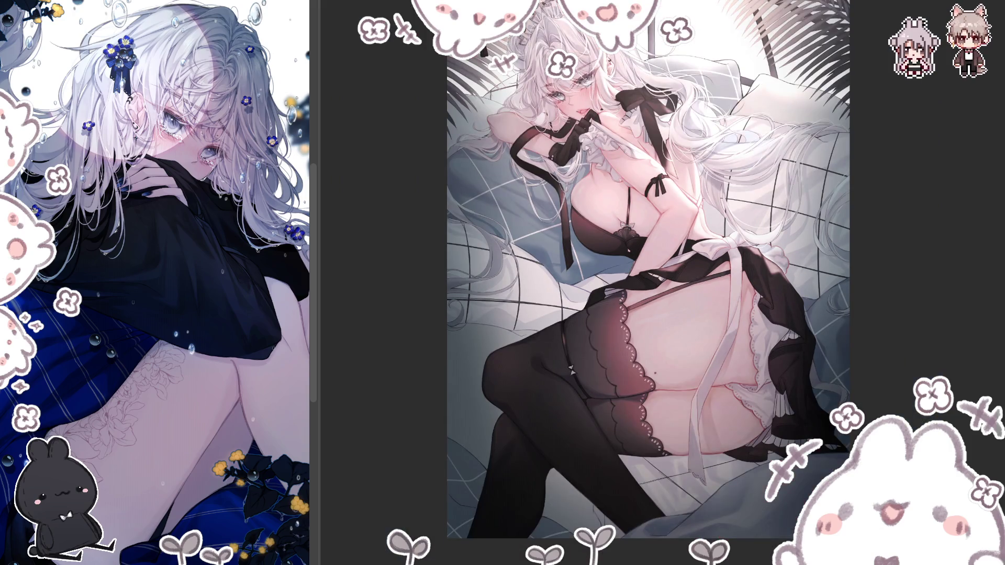
key(h)
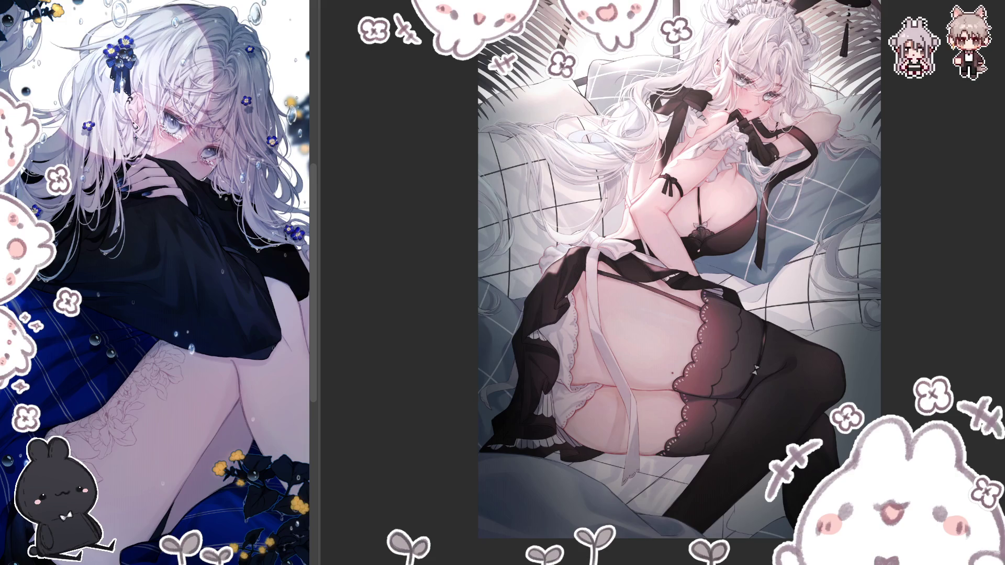
Step: Mirror the artwork, zoom in to refine the lace stockings, then fit the whole illustration
key(h)
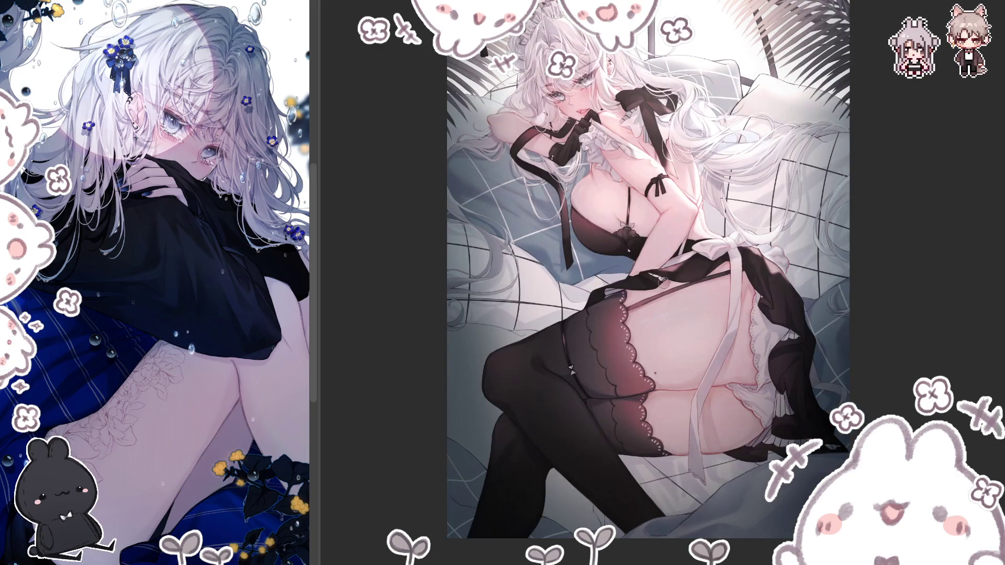
scroll(443, 443, up, 2)
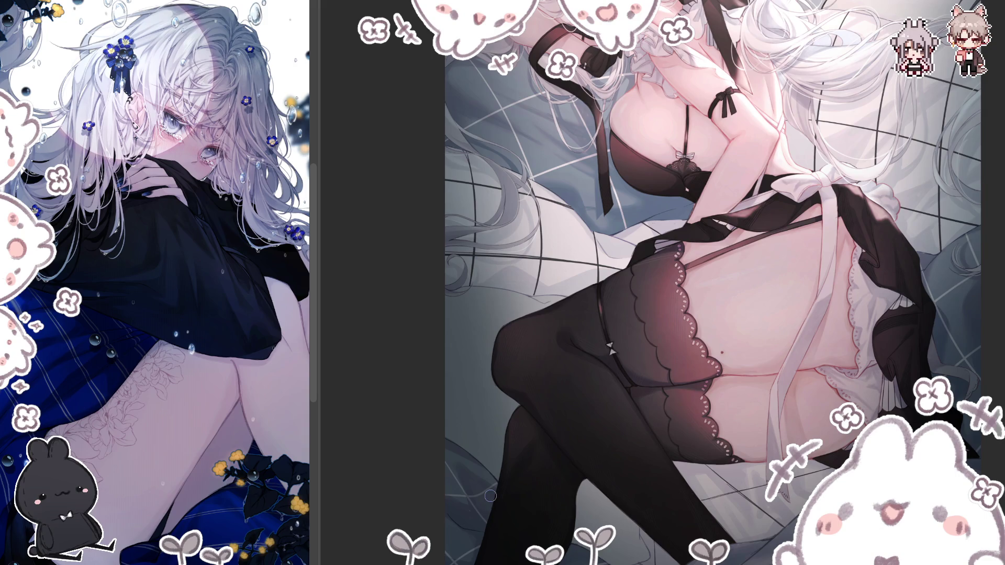
key(ctrl+0)
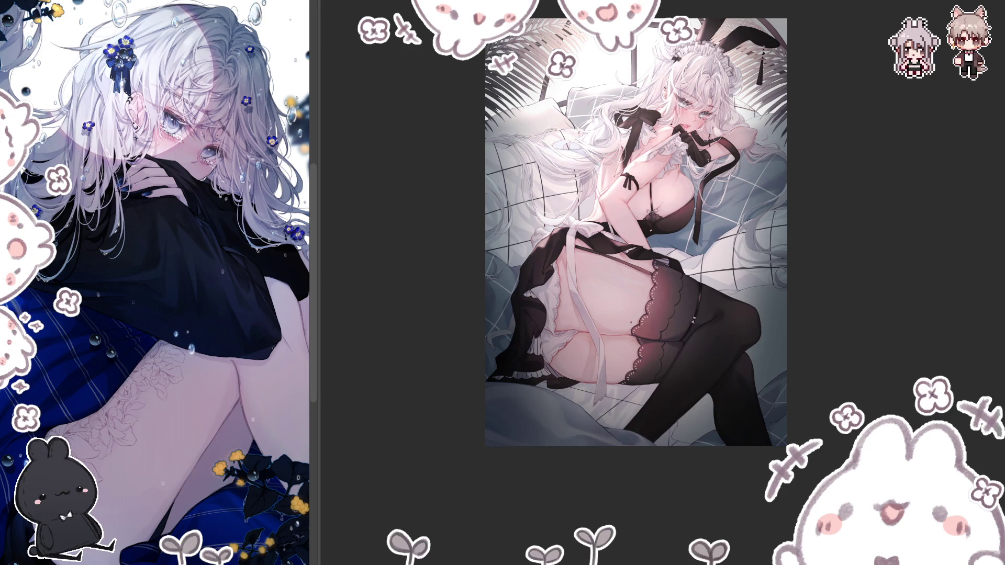
Step: Zoom in on the legs to keep detailing stockings, garter straps and thigh shading
scroll(636, 271, up, 3)
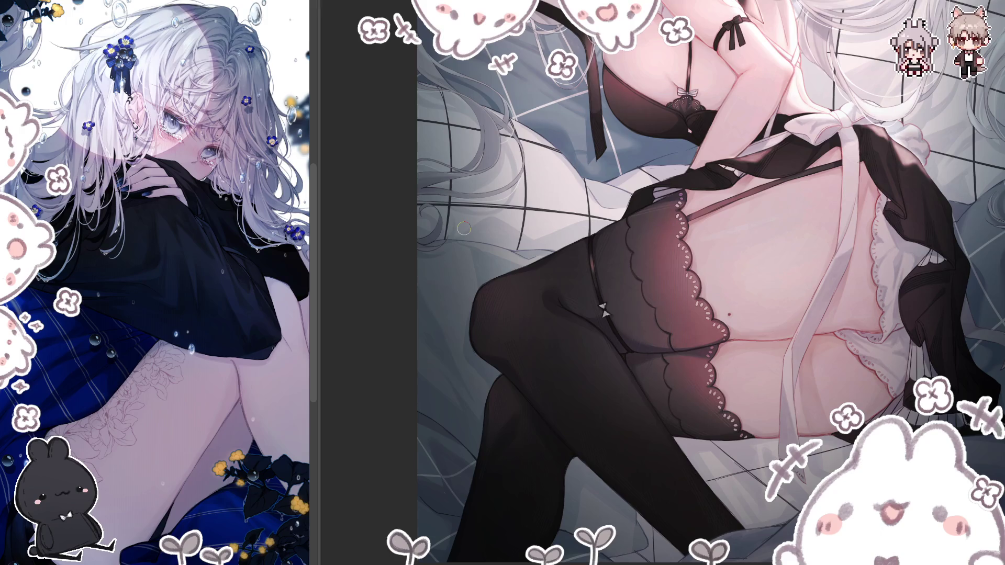
Step: Zoom out to see the whole illustration after polishing the lace stocking tops
key(ctrl+minus)
key(ctrl+minus)
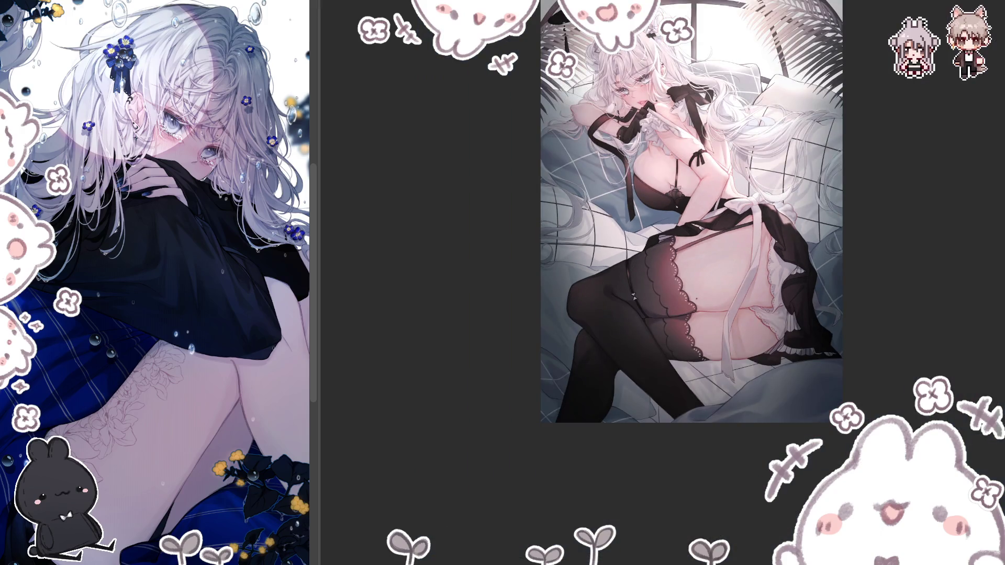
Step: Flip the illustration back to its unmirrored orientation for review
key(h)
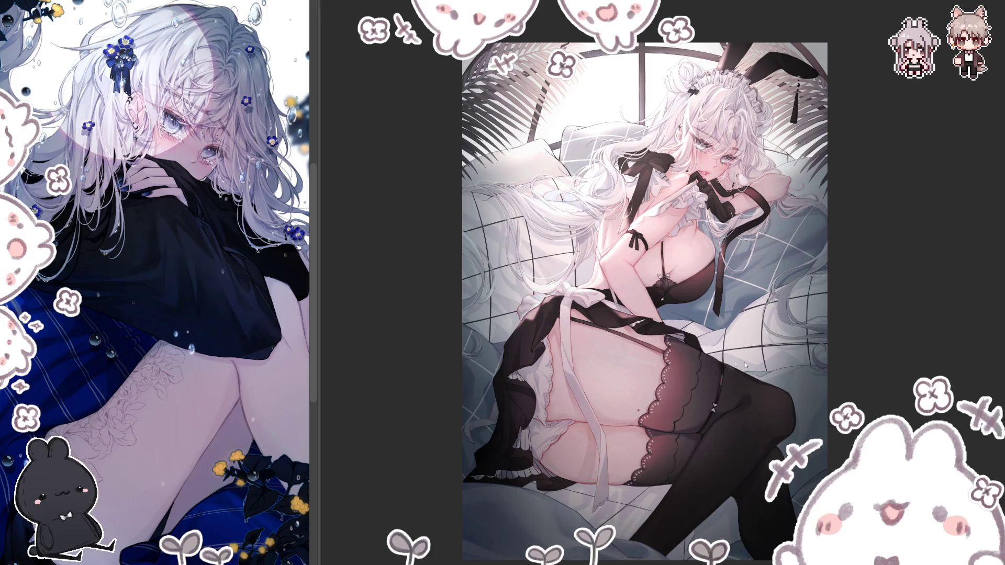
Step: Zoom in on the stockings, then mirror the view briefly to check proportions and restore it
scroll(731, 369, up, 3)
scroll(735, 328, up, 1)
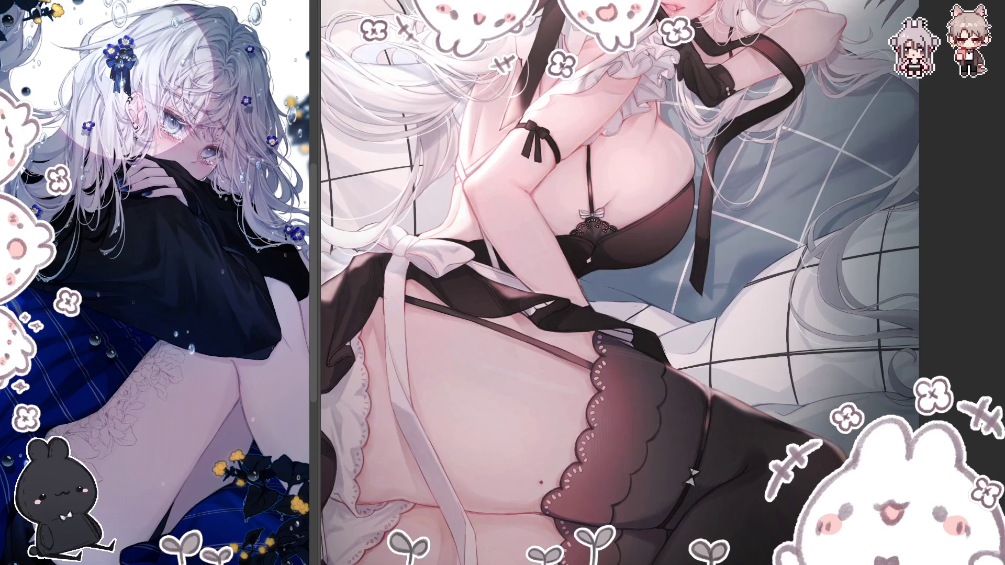
key(h)
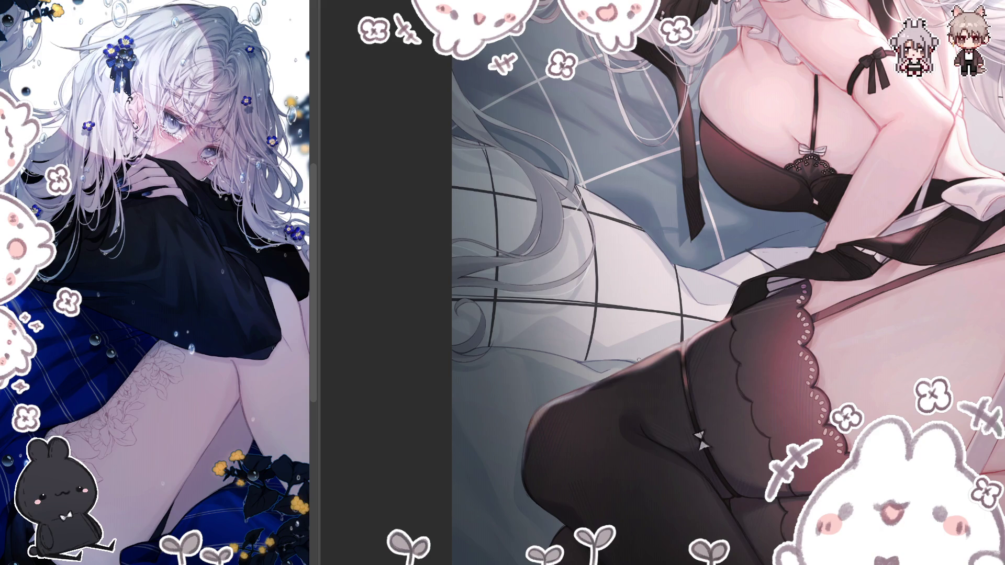
key(h)
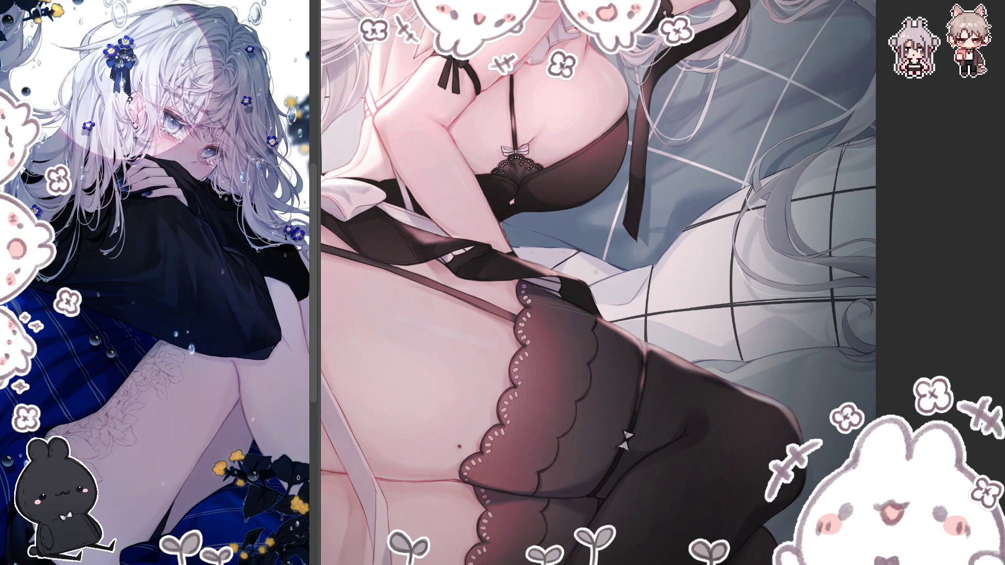
Step: Fit the whole bunny-ear maid illustration within the window with Ctrl+0
key(ctrl+0)
scroll(780, 401, up, 1)
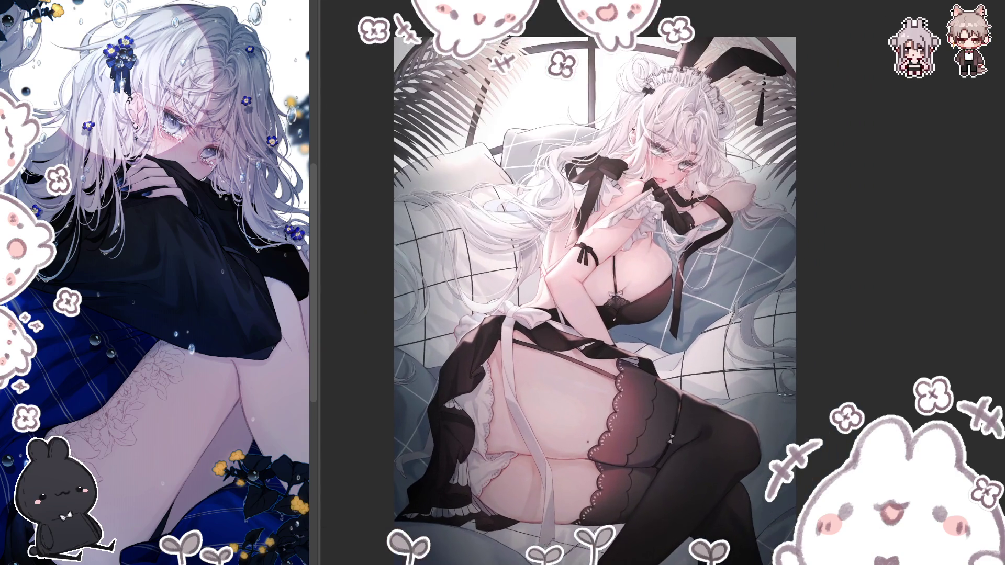